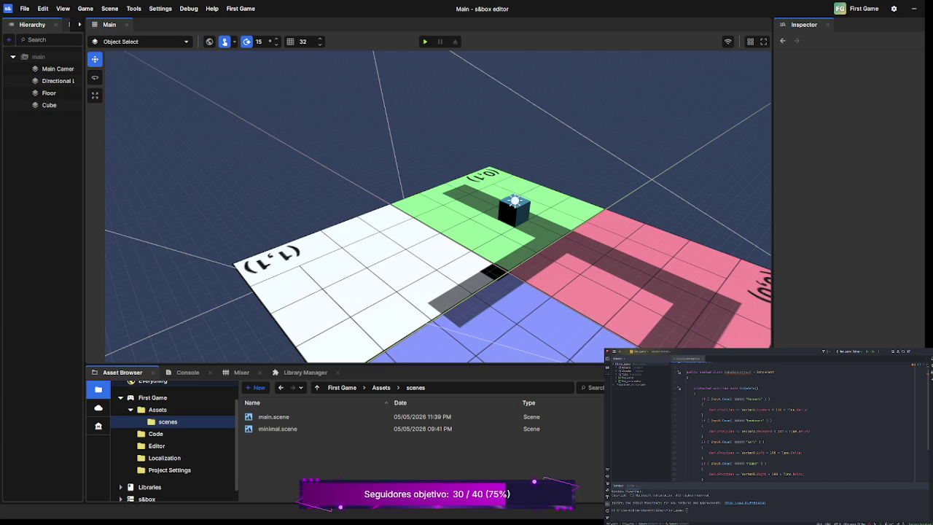
Review the Floor's Collider - Plane settings, deselect it, and add a second Cube to the scene
left_click(49, 92)
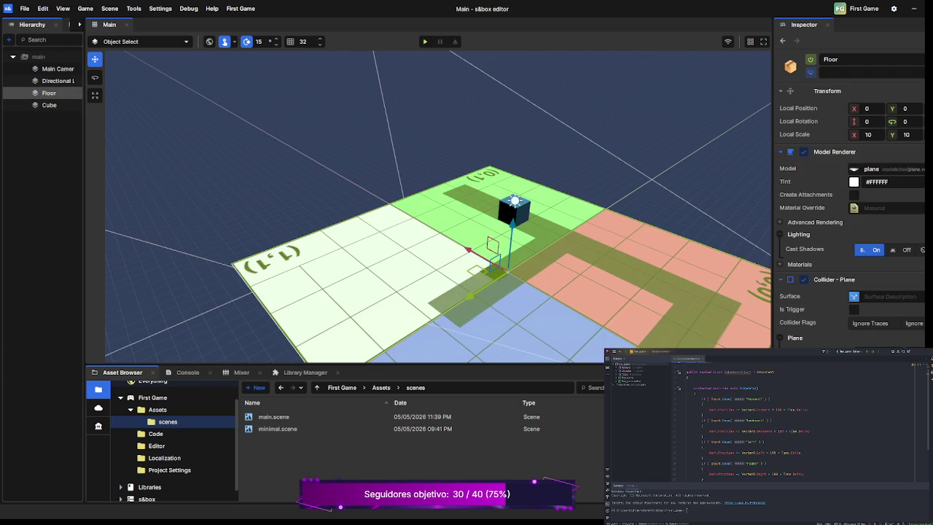
left_click(48, 105)
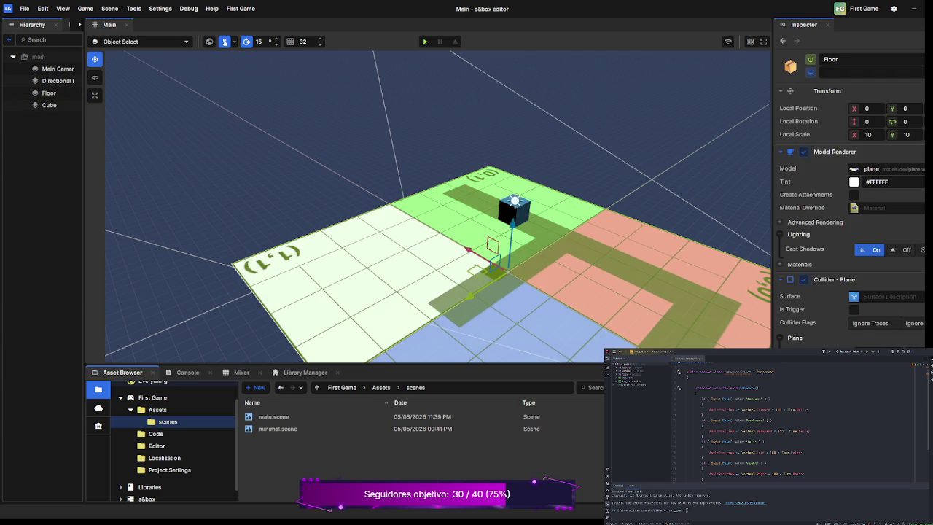
left_click(49, 92)
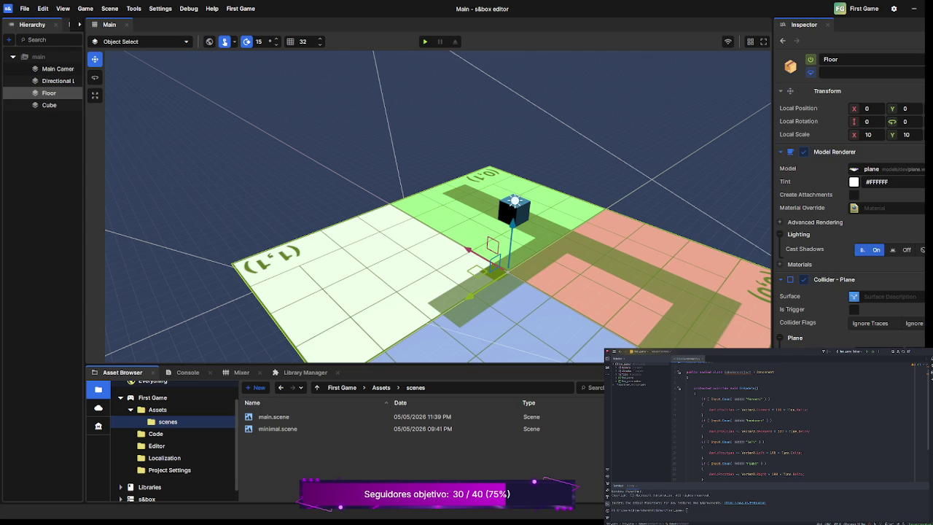
scroll(849, 215, "down", 3)
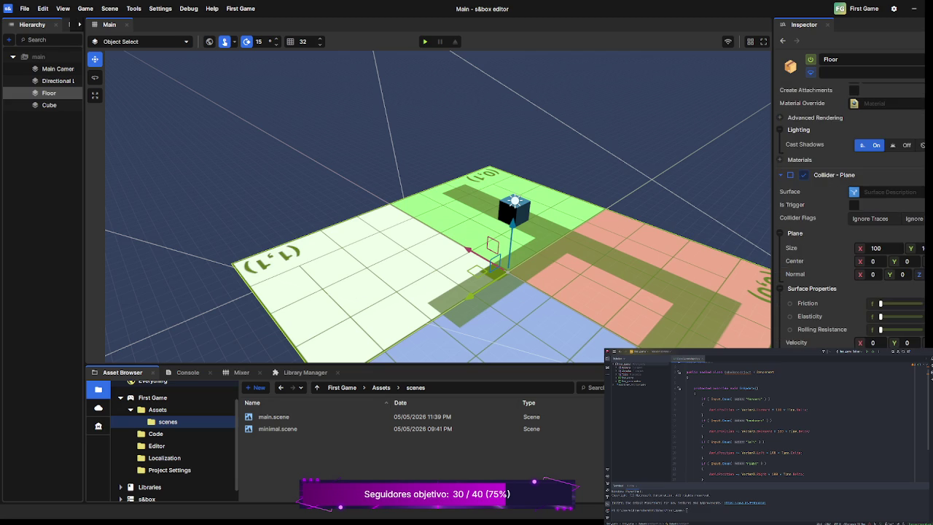
key("Escape")
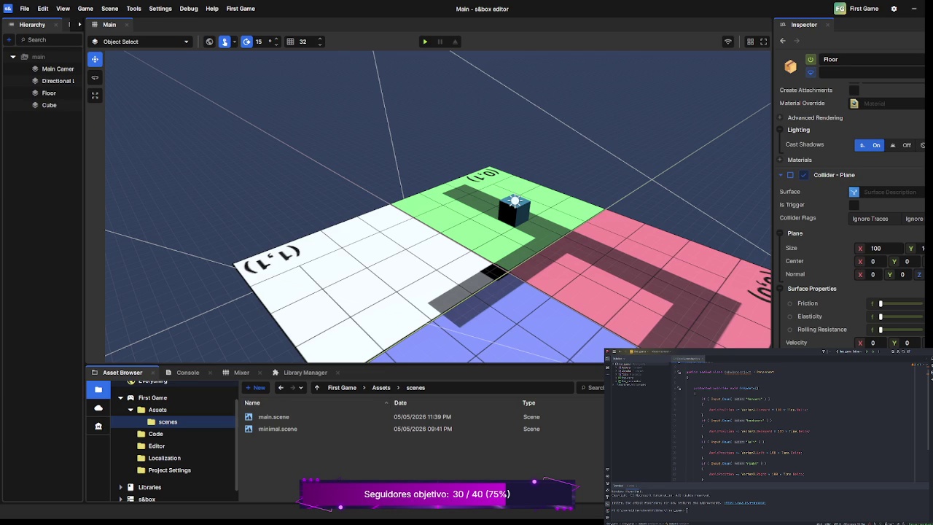
key("ctrl+d")
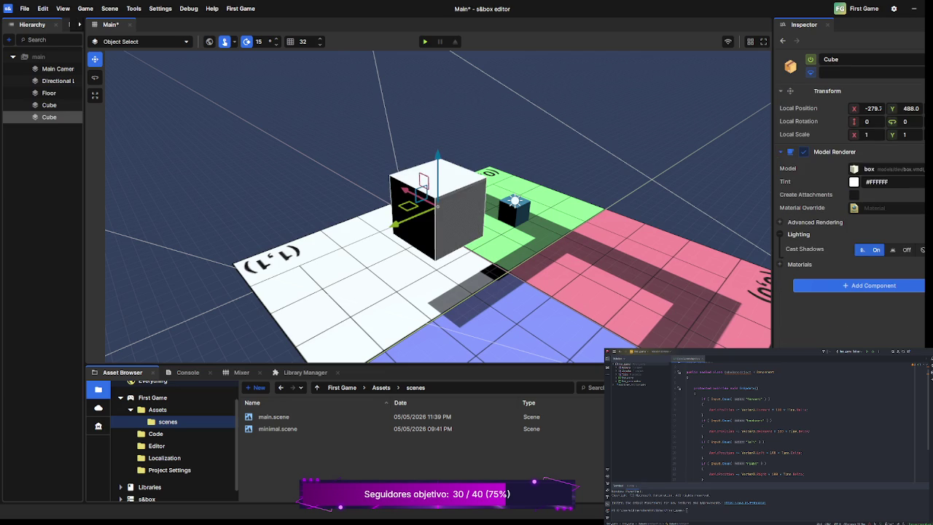
Set the new Cube's local position X and Y to 0, drop it to the origin, and focus the view on it
left_click(872, 108)
type("0")
key("Return")
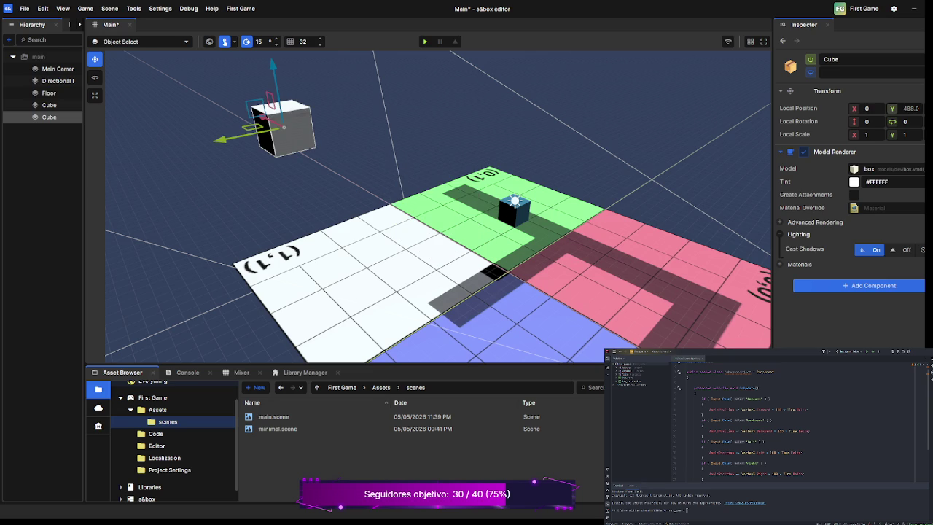
left_click(907, 107)
type("0")
key("Return")
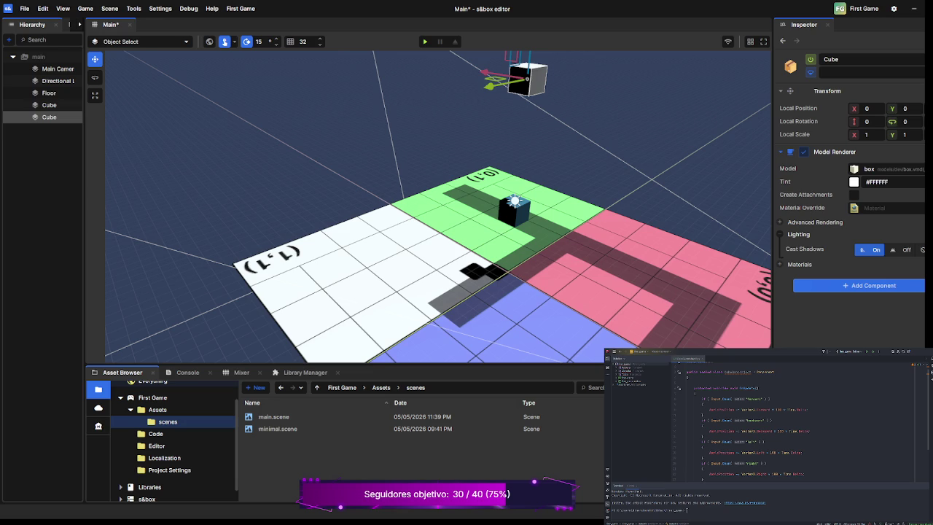
key("Return")
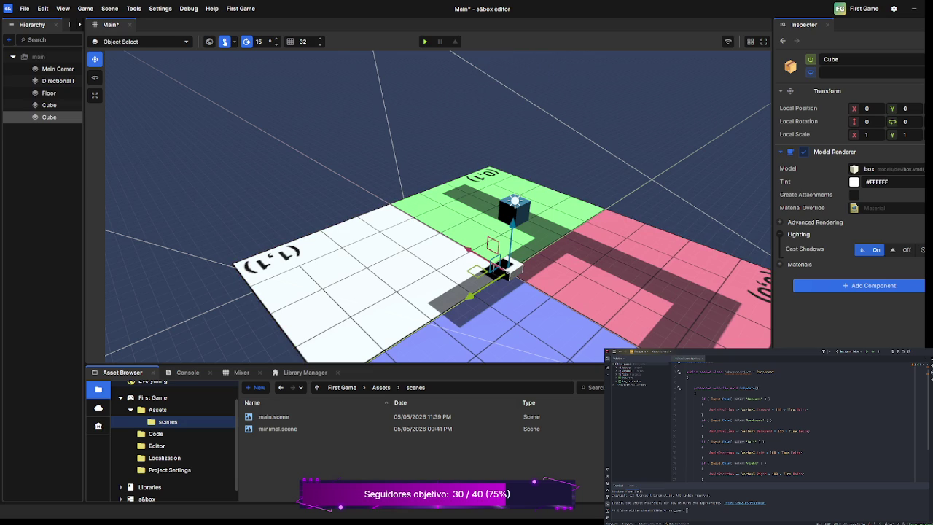
key("f")
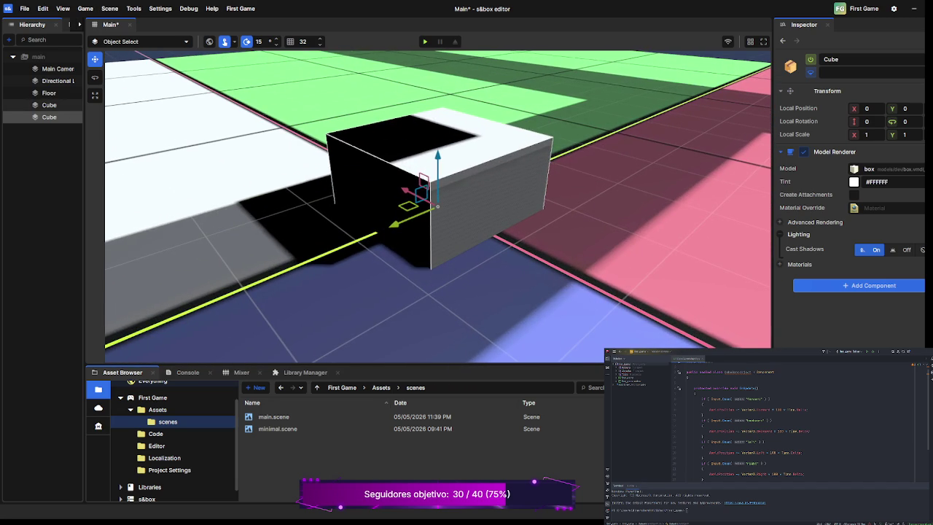
Rename the second Cube to BaseCube and add a Map Instance component to it
type("Base")
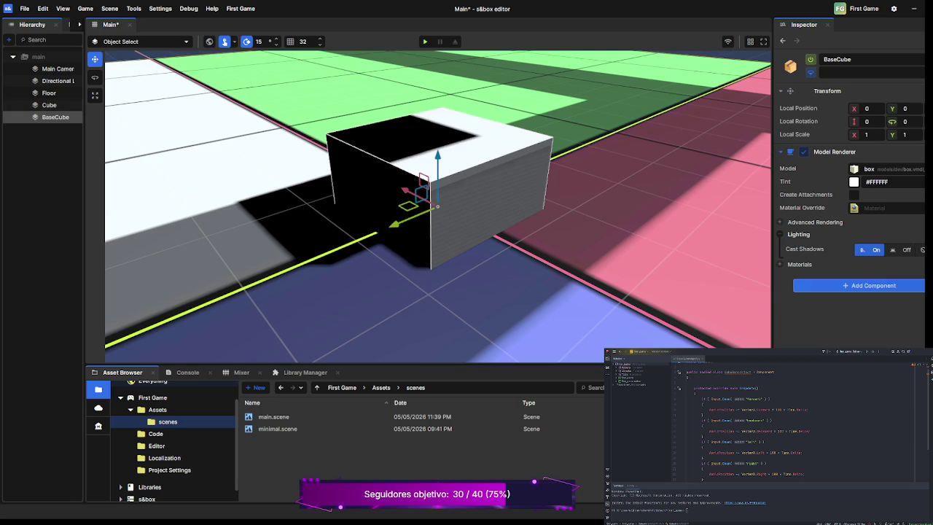
scroll(438, 204, "down", 5)
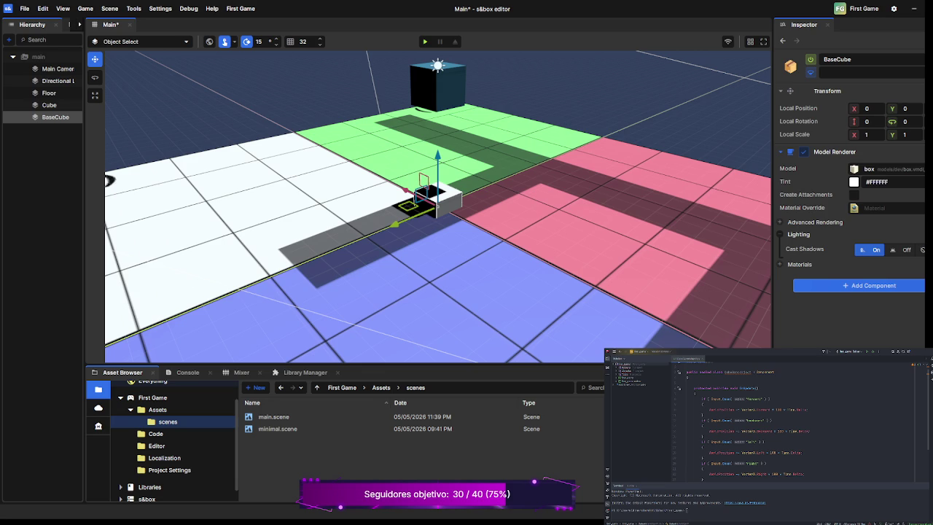
key("Return")
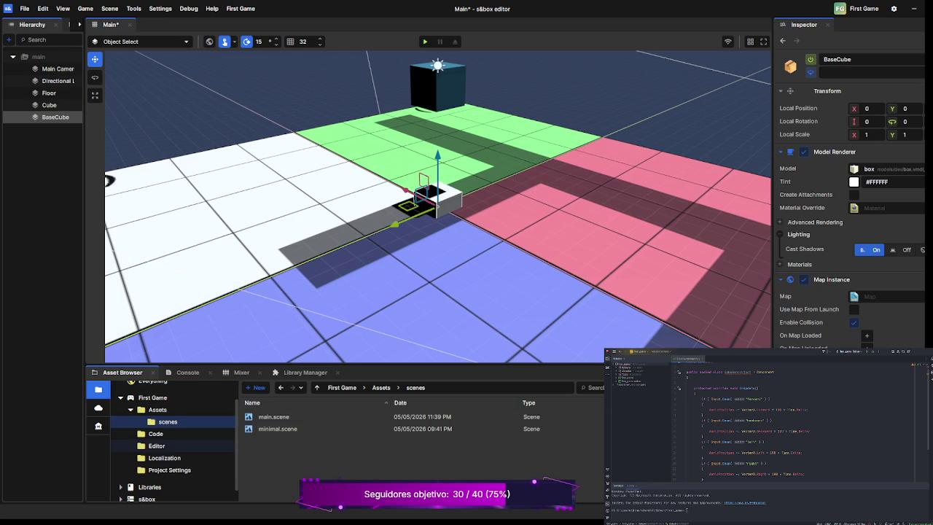
Browse the project's Assets, Code, Editor, Localization, Project Settings and Libraries folders in the Asset Browser
scroll(167, 445, "down", 1)
scroll(168, 452, "up", 2)
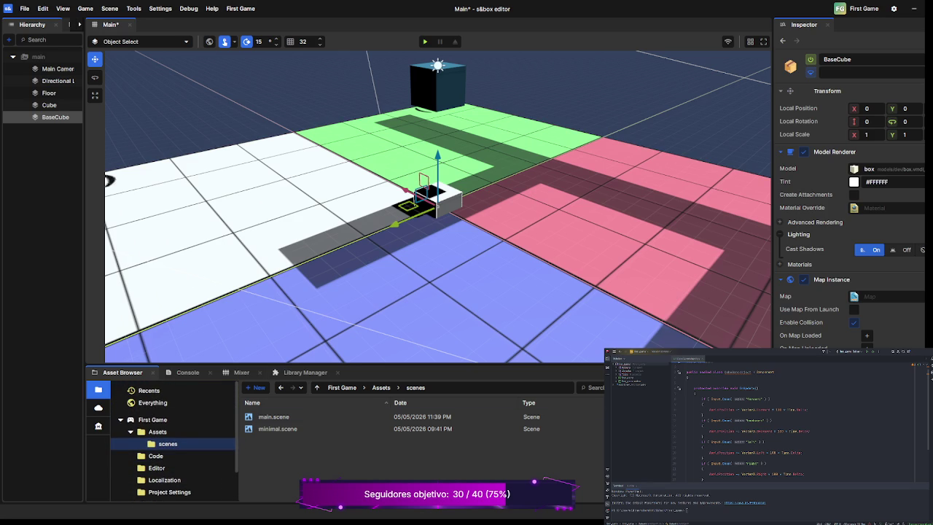
left_click(157, 431)
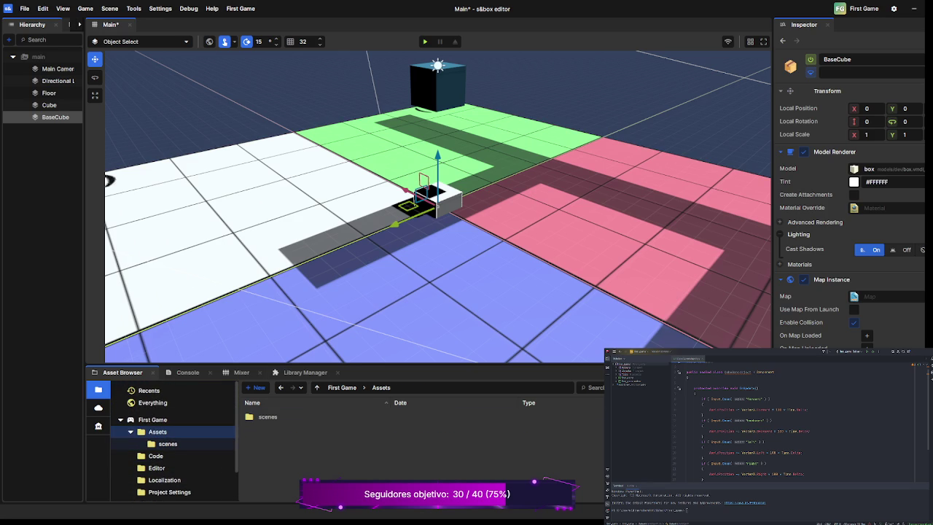
key("Down")
key("Down")
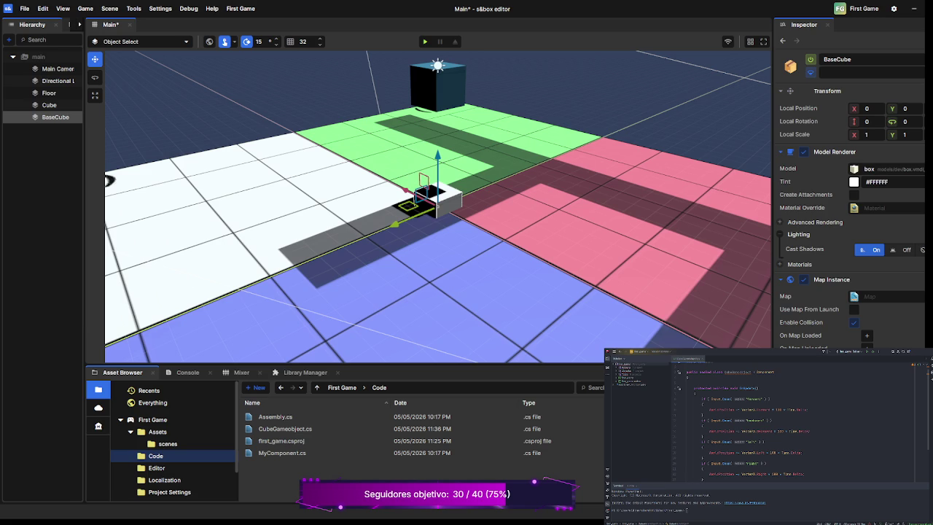
left_click(156, 467)
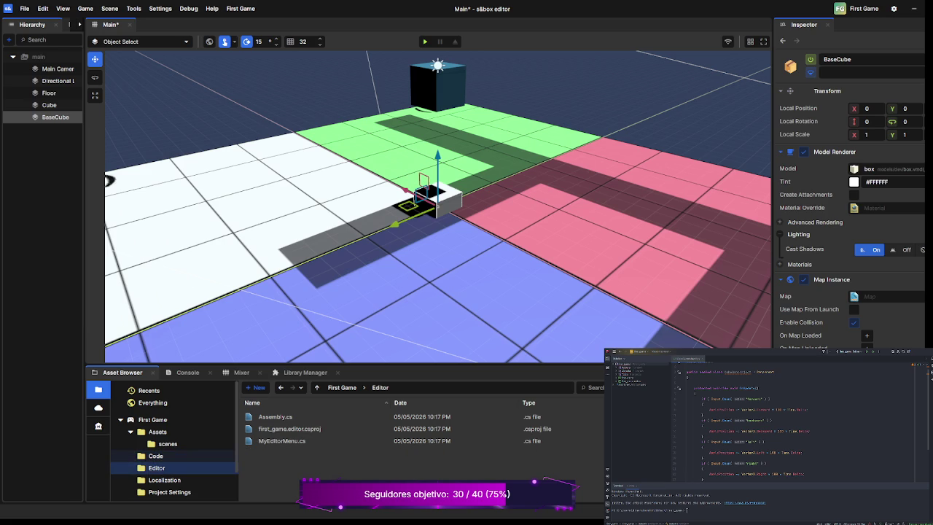
scroll(173, 444, "down", 1)
left_click(164, 448)
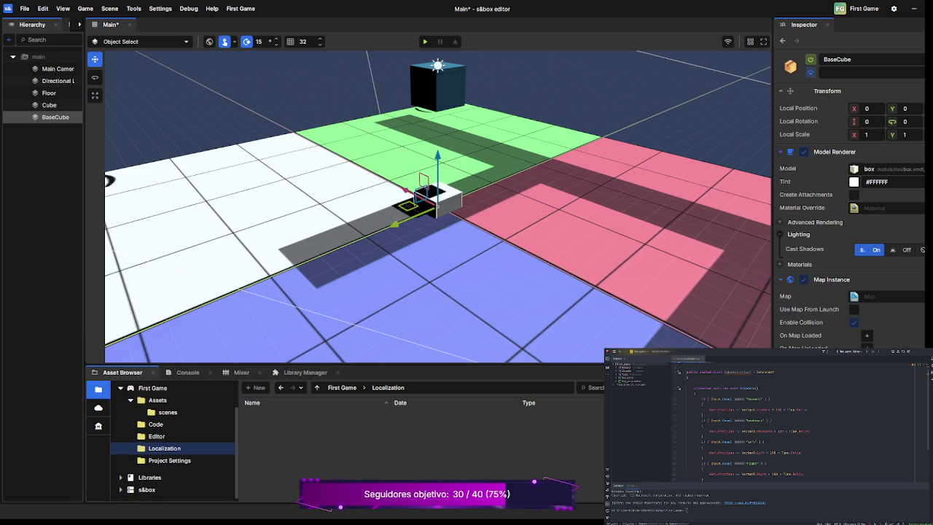
left_click(169, 459)
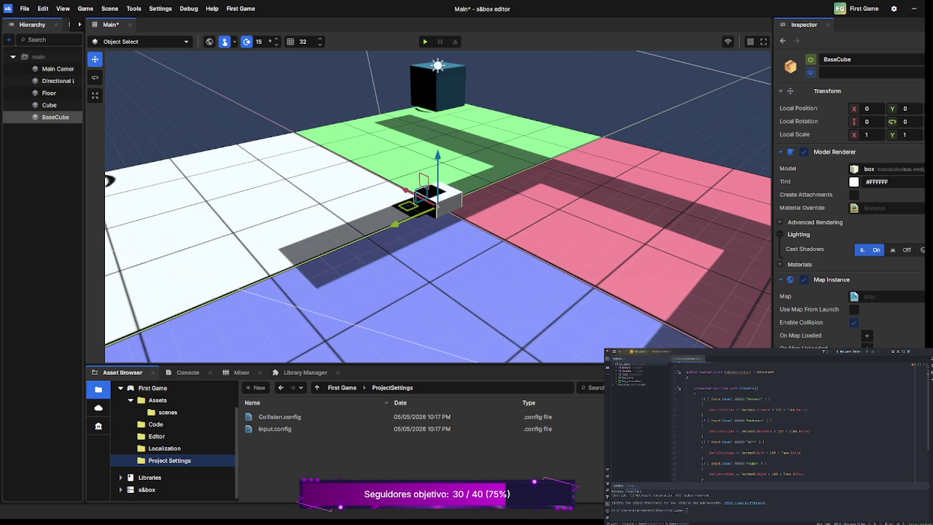
left_click(121, 477)
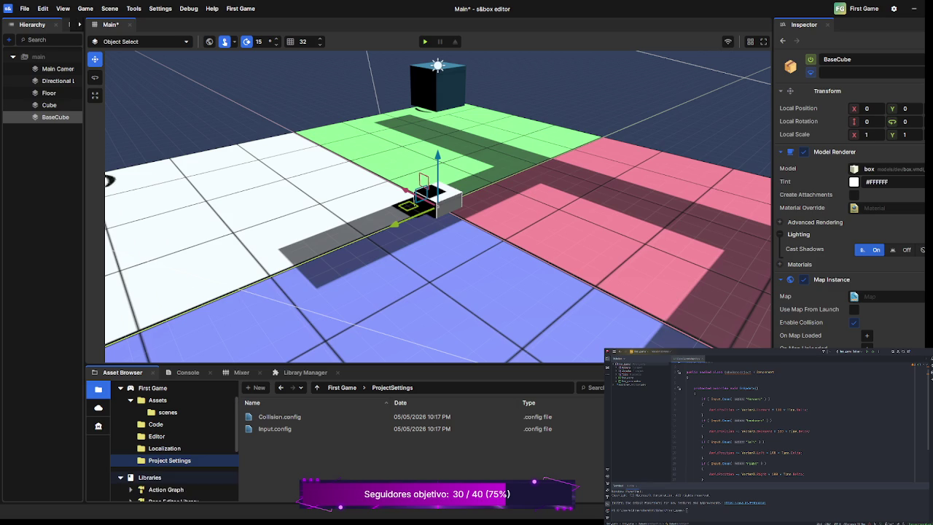
scroll(168, 459, "down", 2)
scroll(167, 463, "down", 2)
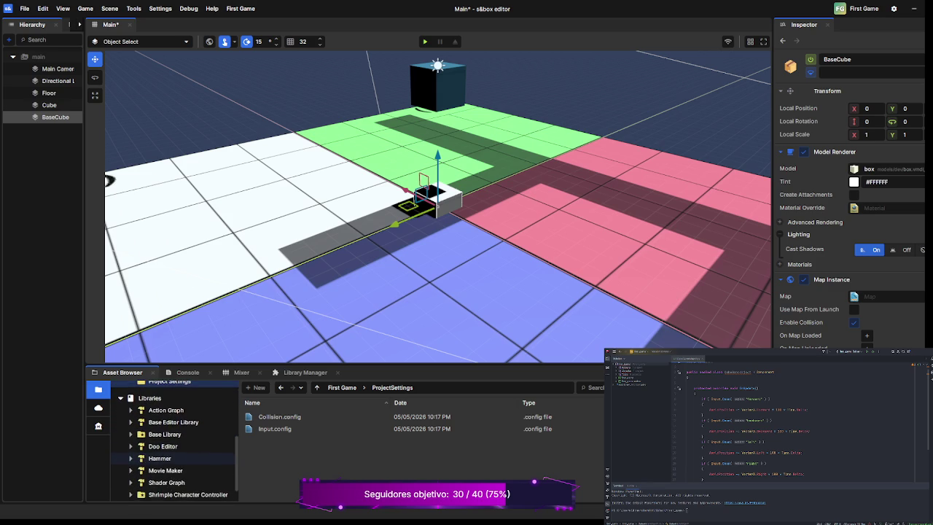
scroll(175, 438, "up", 1)
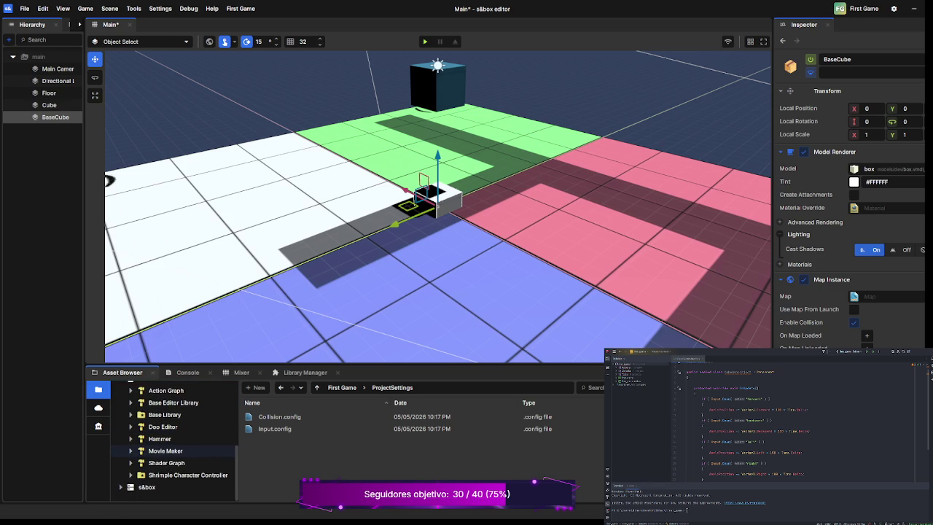
left_click(121, 410)
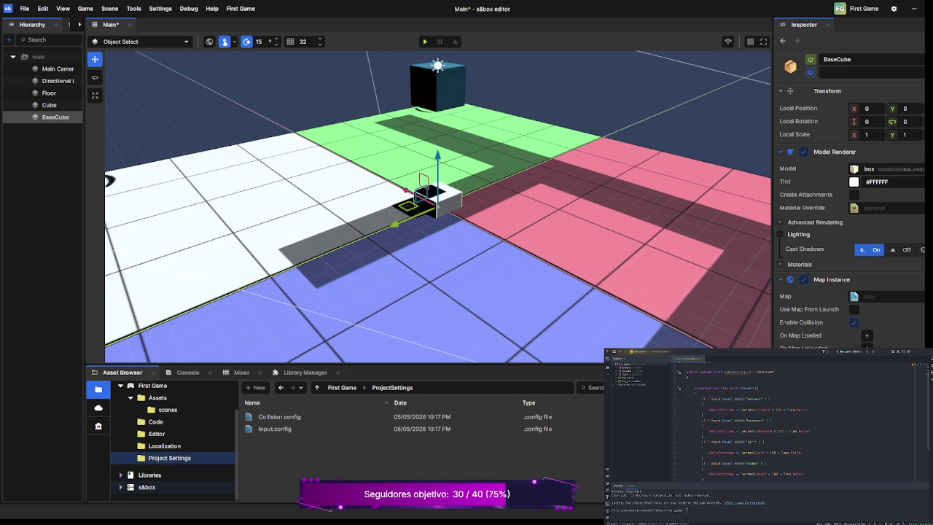
Expand the s&box folder and navigate through models and core into core > maps
left_click(121, 487)
scroll(175, 463, "down", 3)
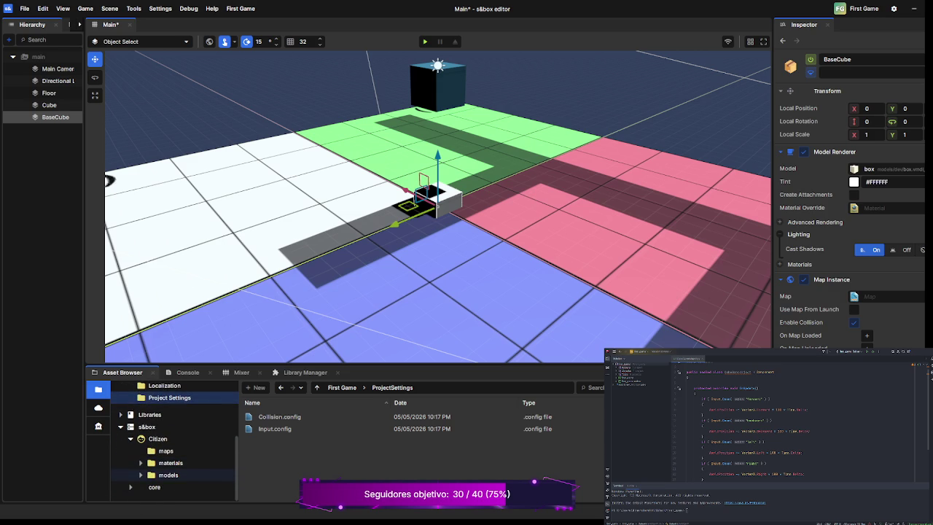
left_click(166, 450)
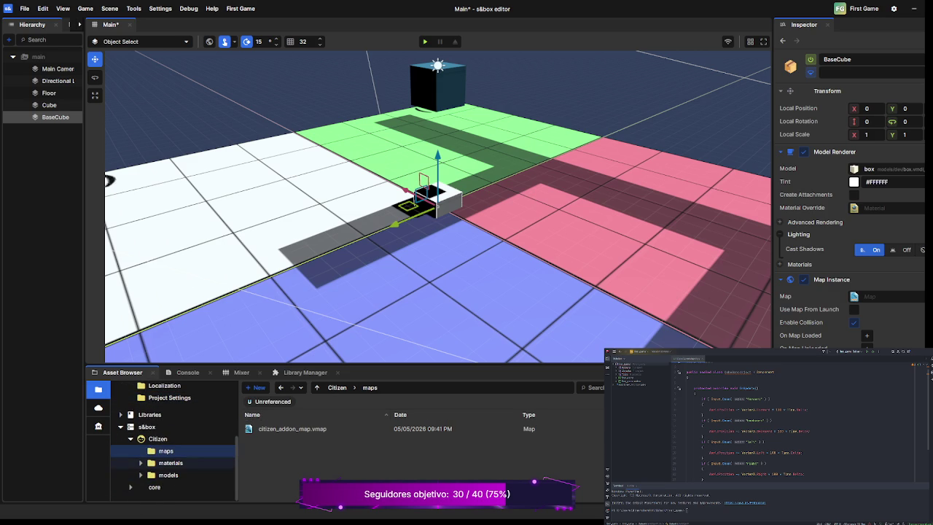
left_click(169, 474)
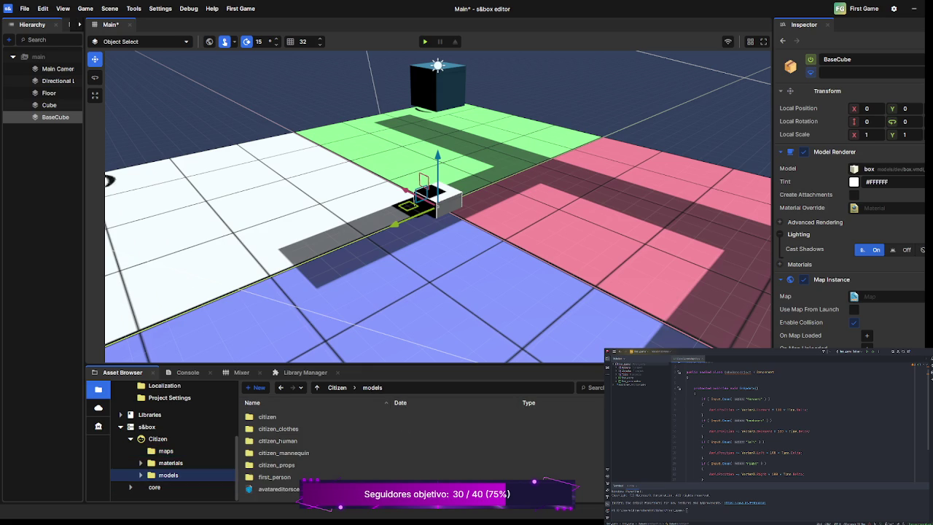
left_click(155, 487)
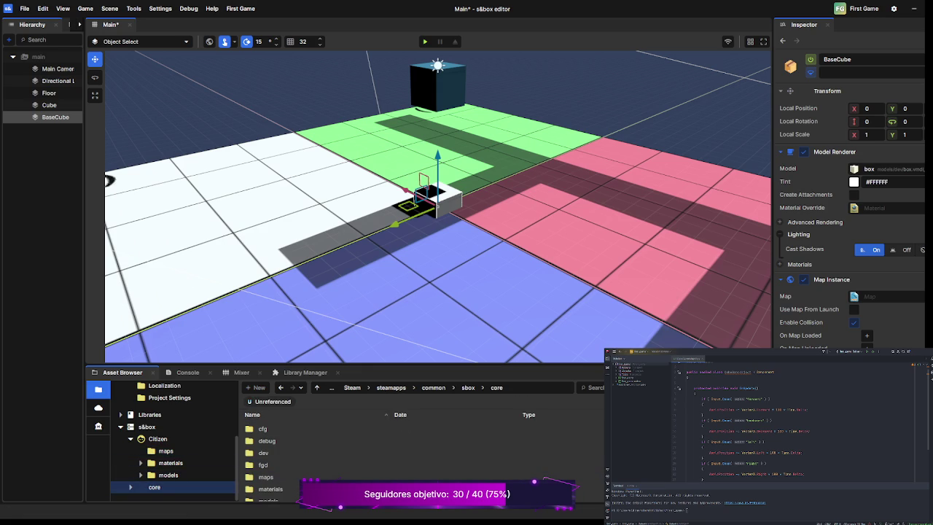
left_click(130, 487)
left_click(166, 483)
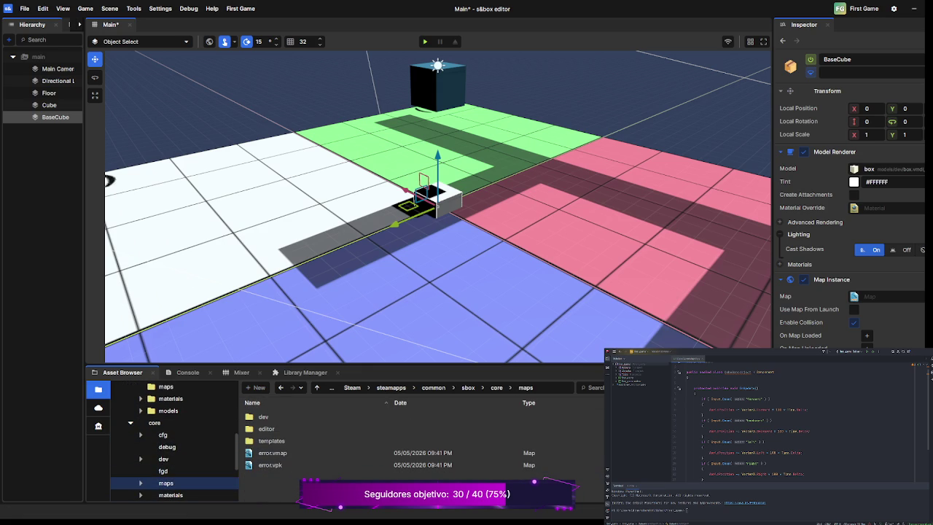
scroll(175, 444, "down", 4)
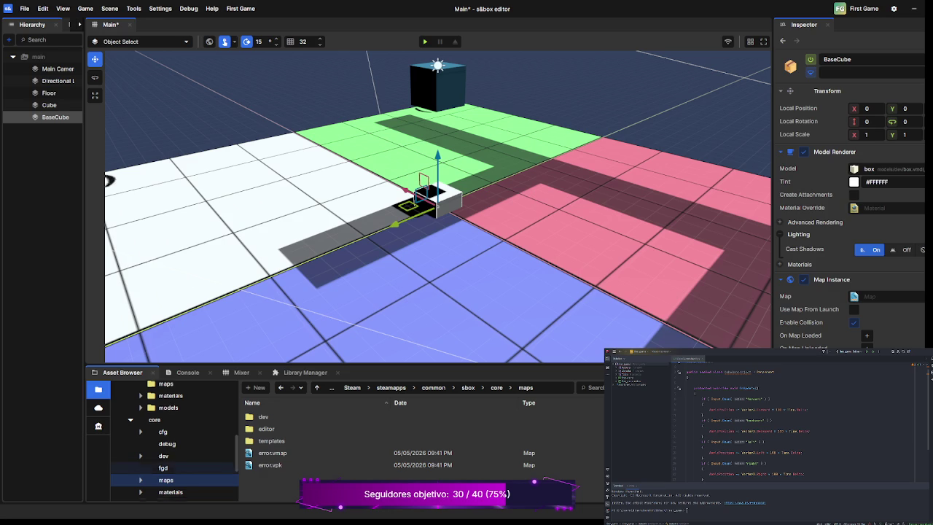
scroll(175, 445, "up", 3)
scroll(175, 444, "up", 10)
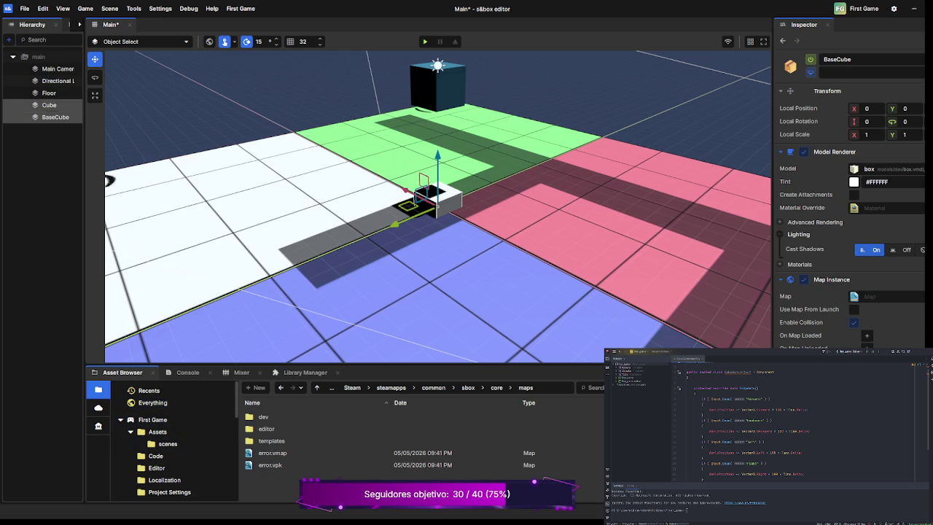
Check the Cube, Main Camera, Directional Light and Floor objects, then save the scene and deselect
left_click(48, 105)
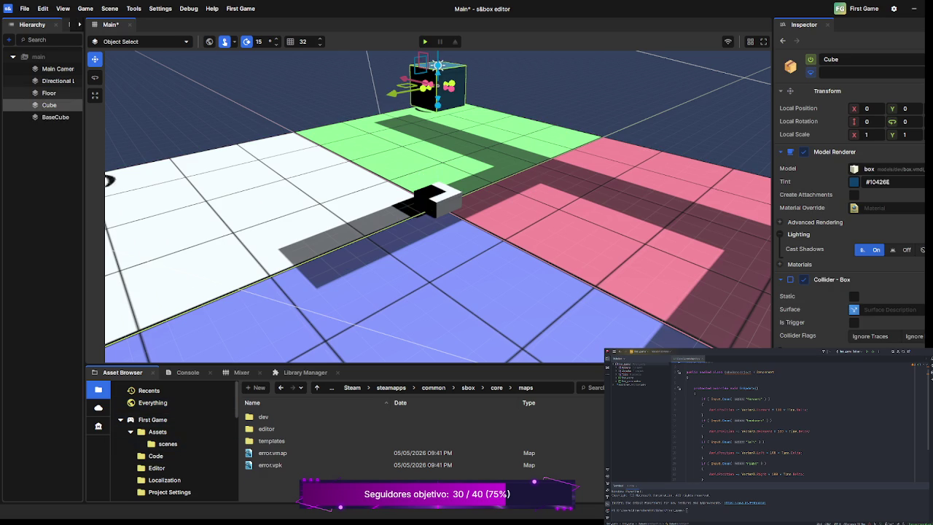
left_click(58, 69)
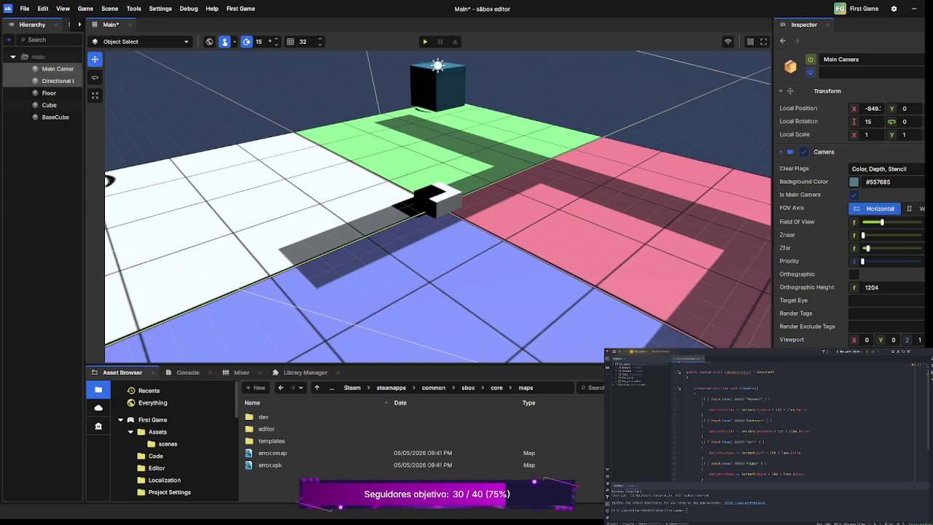
left_click(57, 81)
left_click(48, 93)
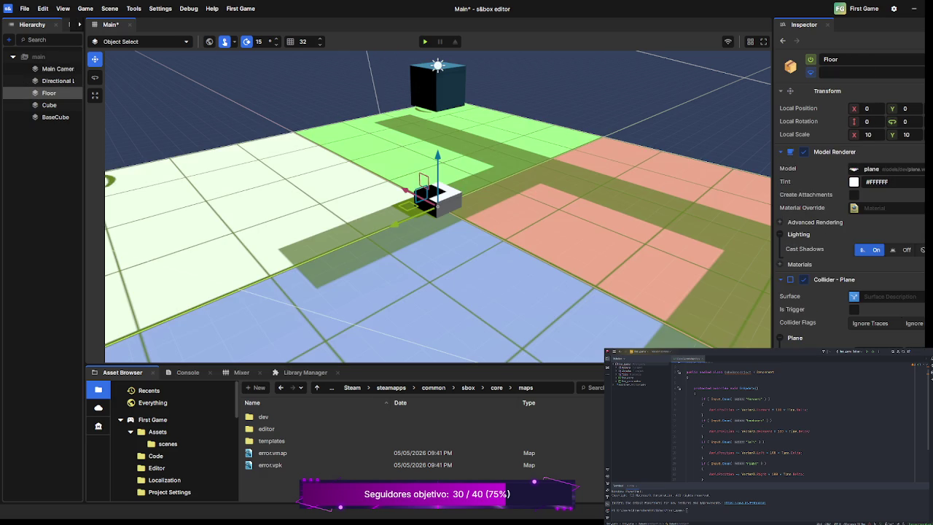
key("ctrl+s")
key("Escape")
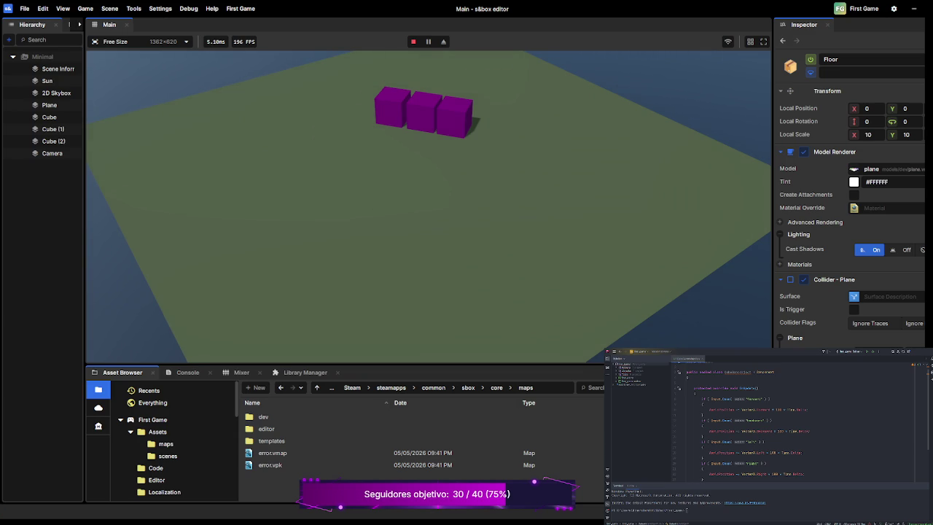
Stop the test run and assign map_1 to BaseCube's Map Instance Map field
key("F5")
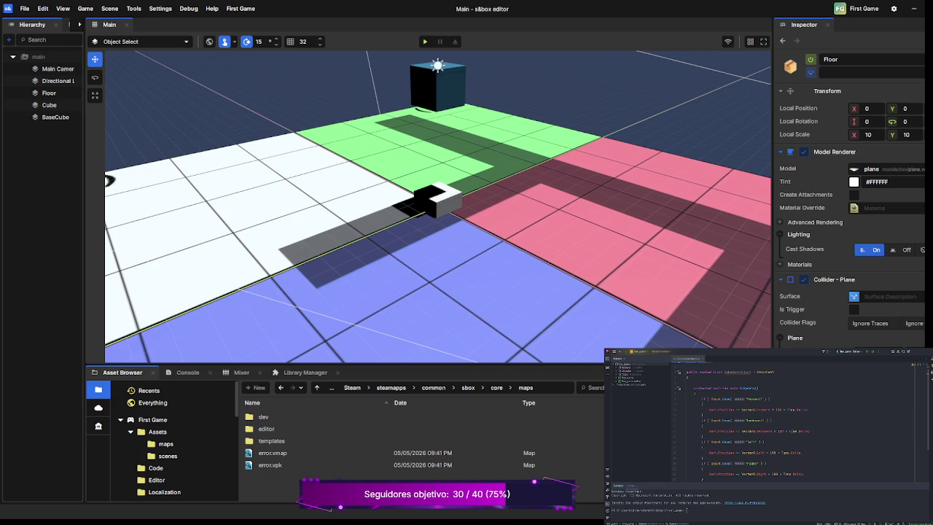
left_click(55, 117)
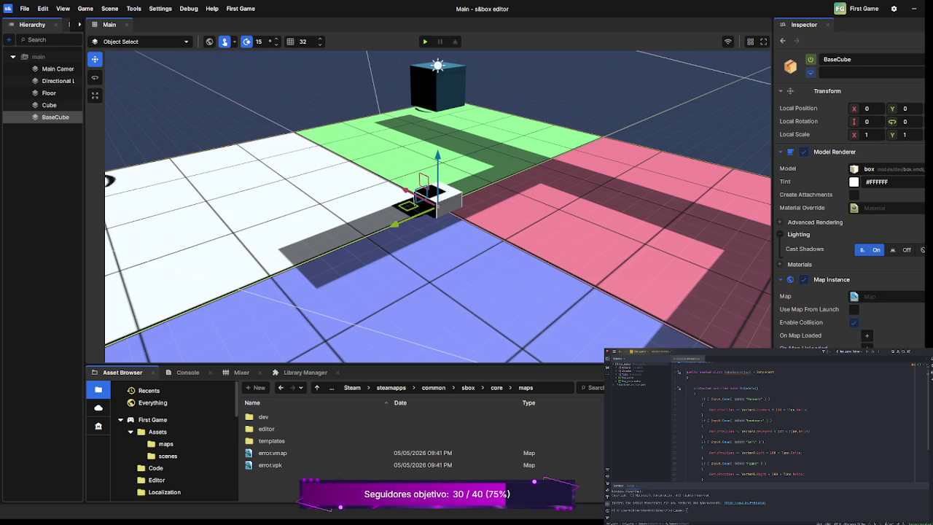
scroll(886, 291, "down", 1)
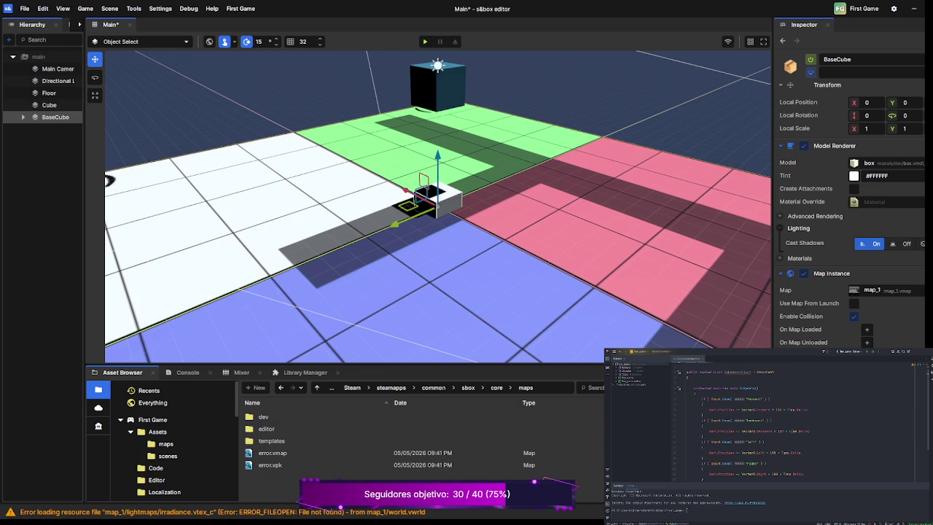
scroll(437, 204, "down", 5)
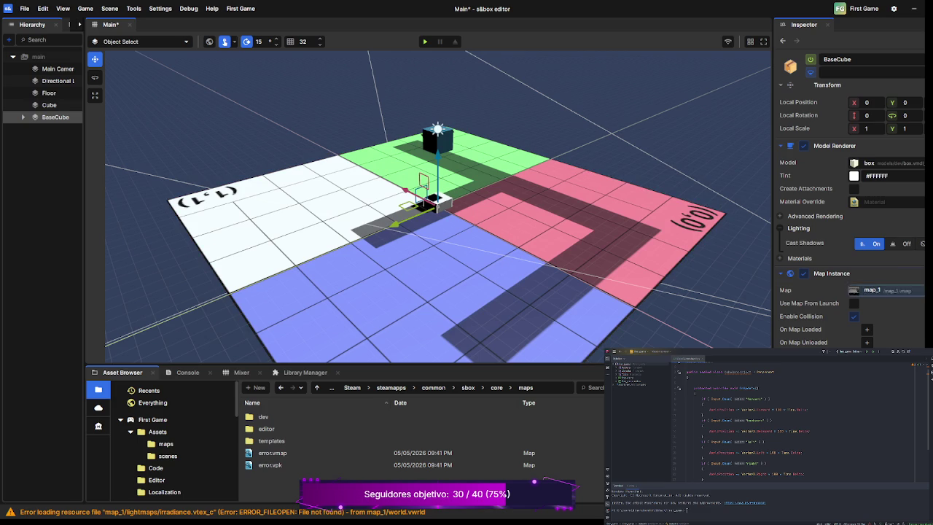
key("F5")
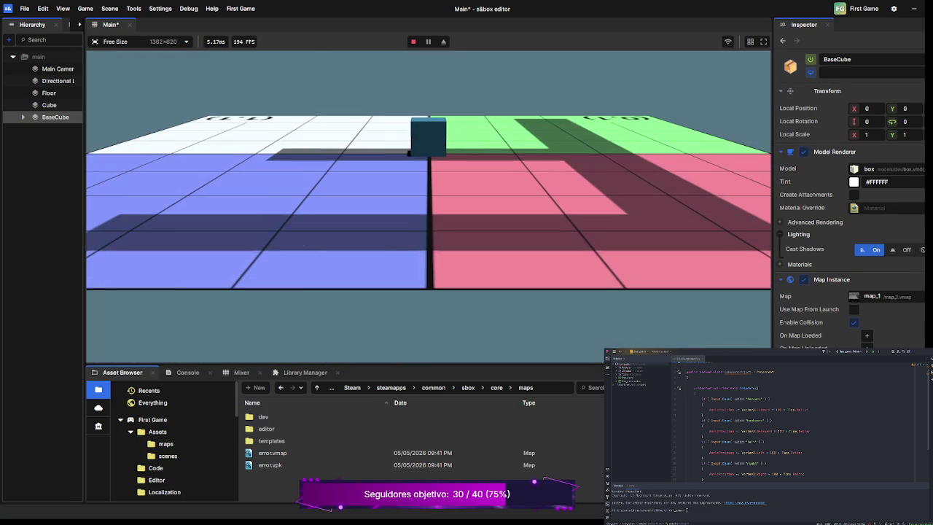
key("Escape")
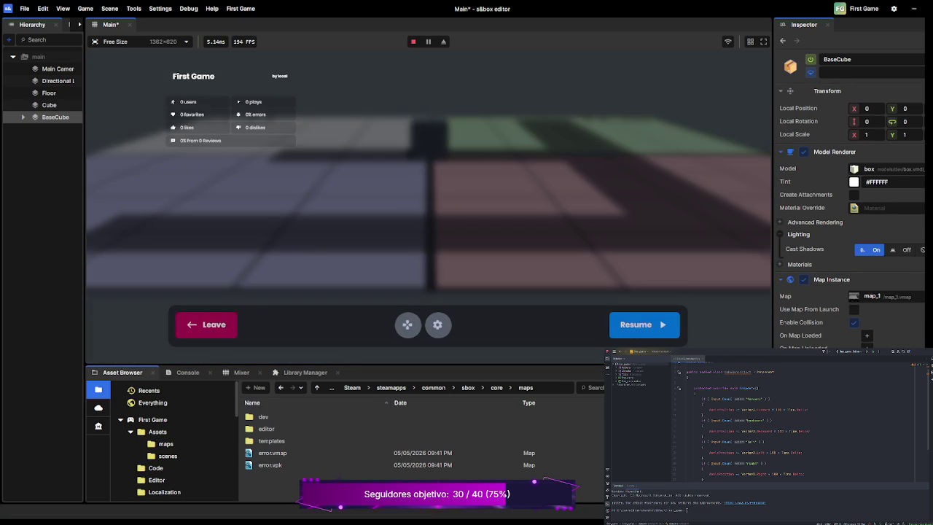
left_click(206, 325)
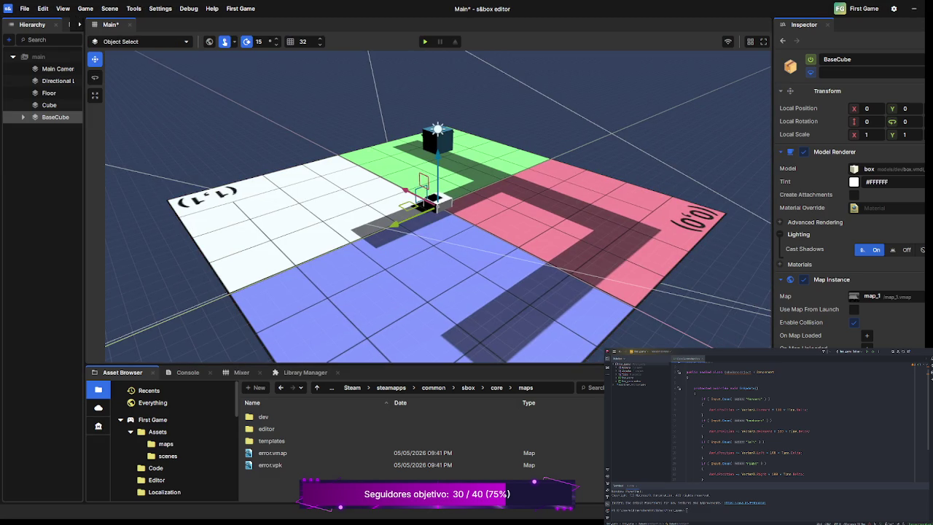
Expand BaseCube to check its worldspawn and World Physics children, save the scene, and select Floor
left_click(24, 116)
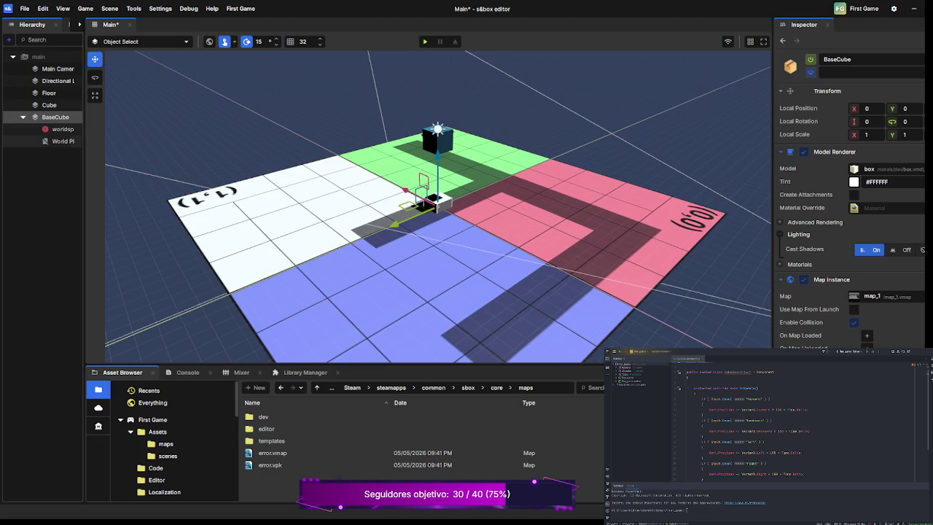
left_click(62, 129)
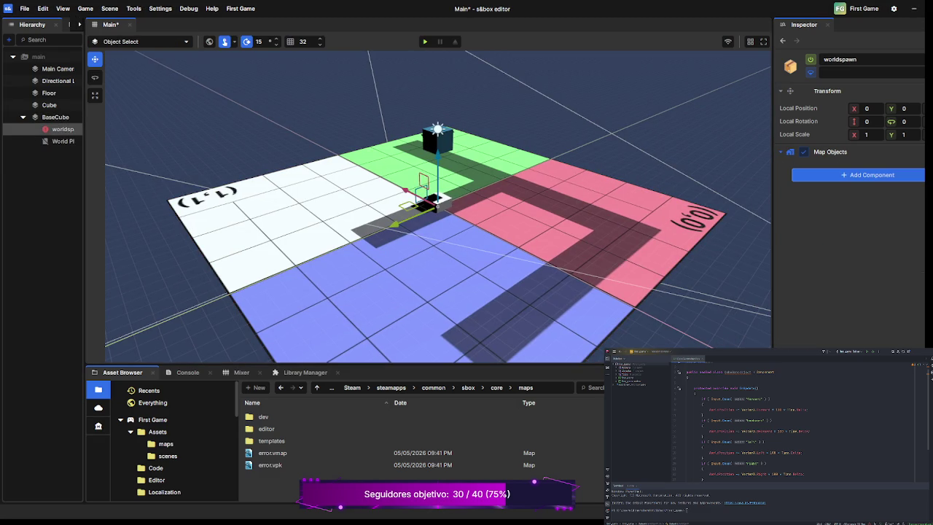
left_click(63, 141)
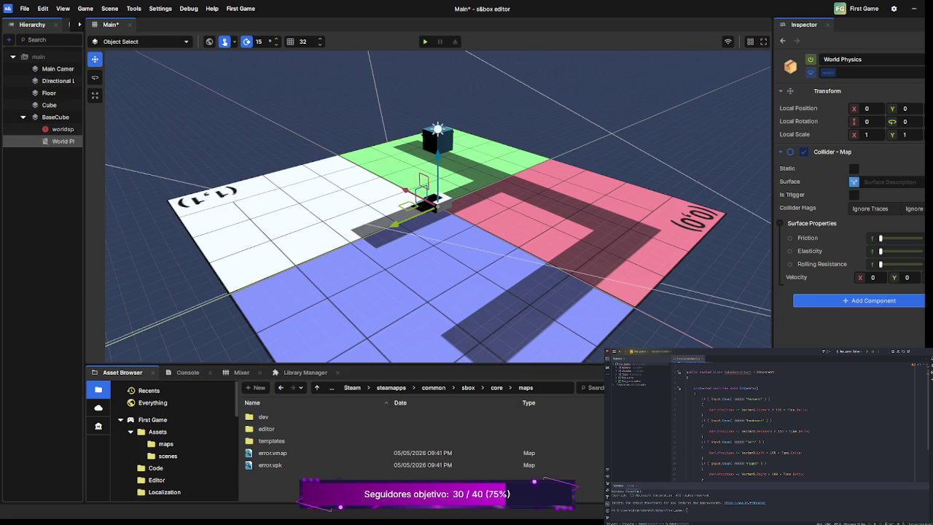
key("ctrl+s")
left_click(49, 92)
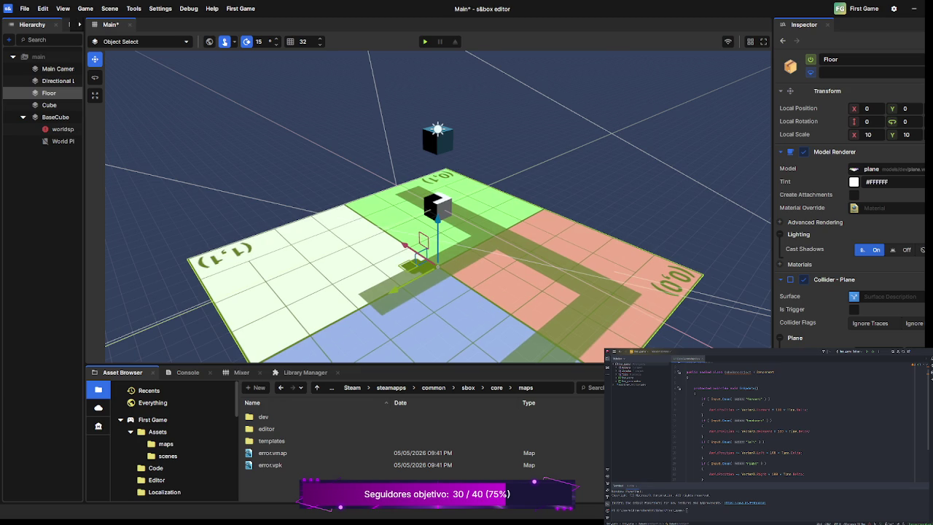
Raise BaseCube above the floor and start a play-test
left_click(55, 116)
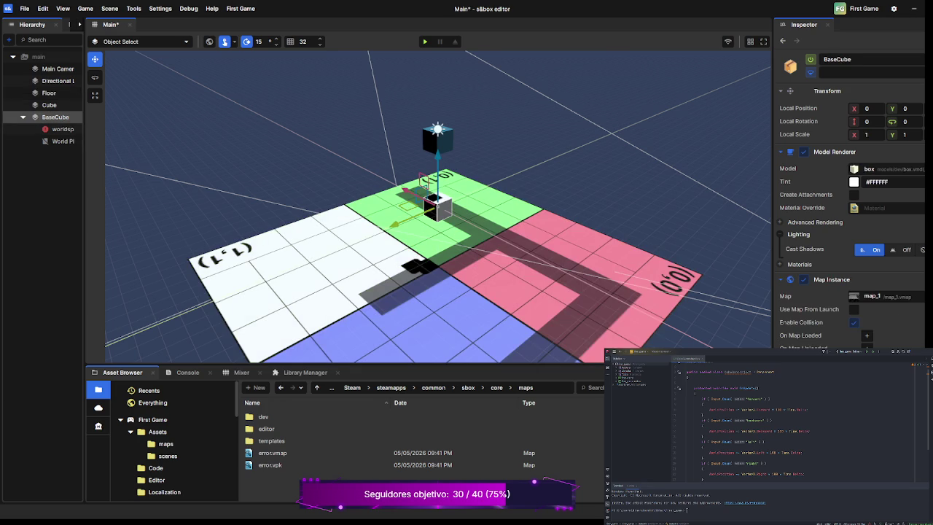
key("F5")
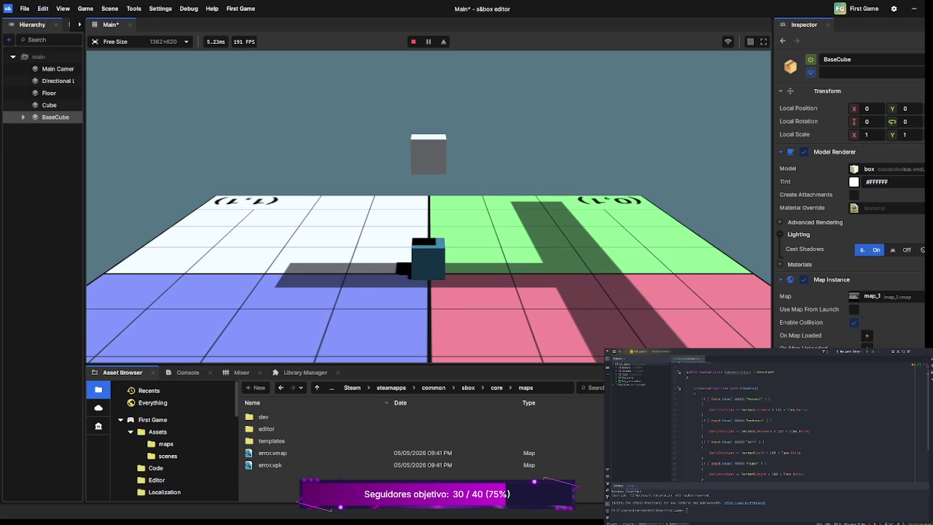
Stop the play-test, run the scene once more, then stop it to return to editing
key("F5")
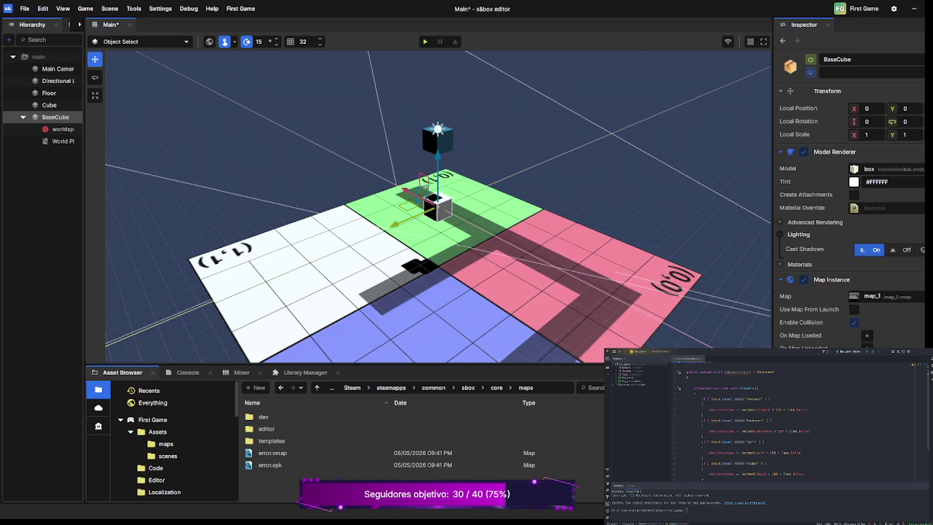
key("F5")
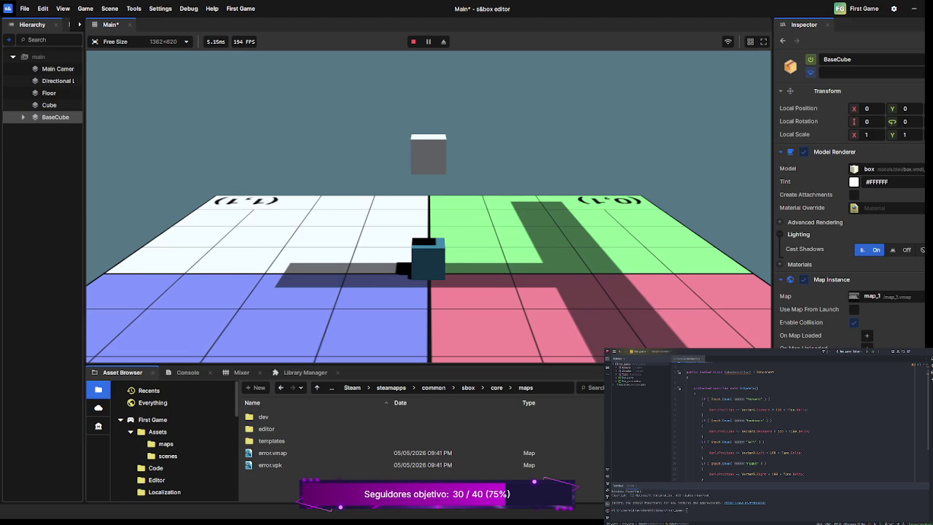
key("F5")
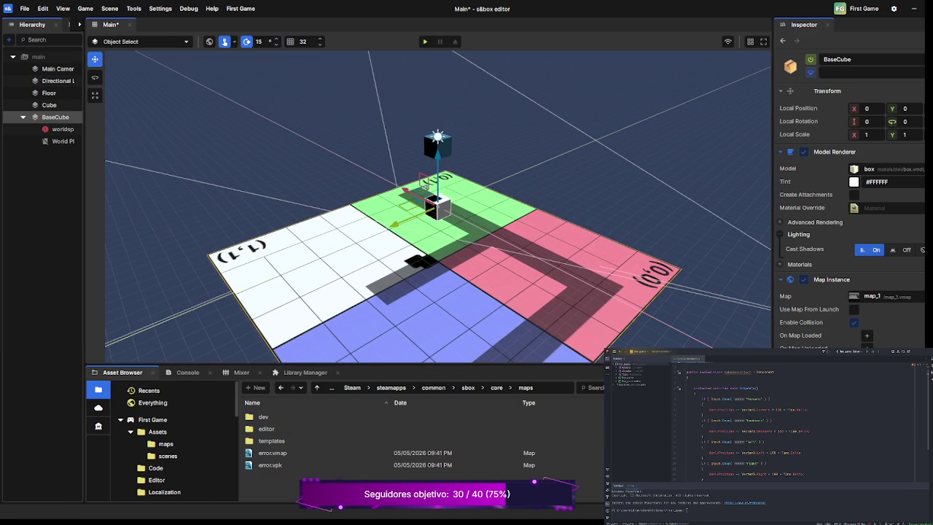